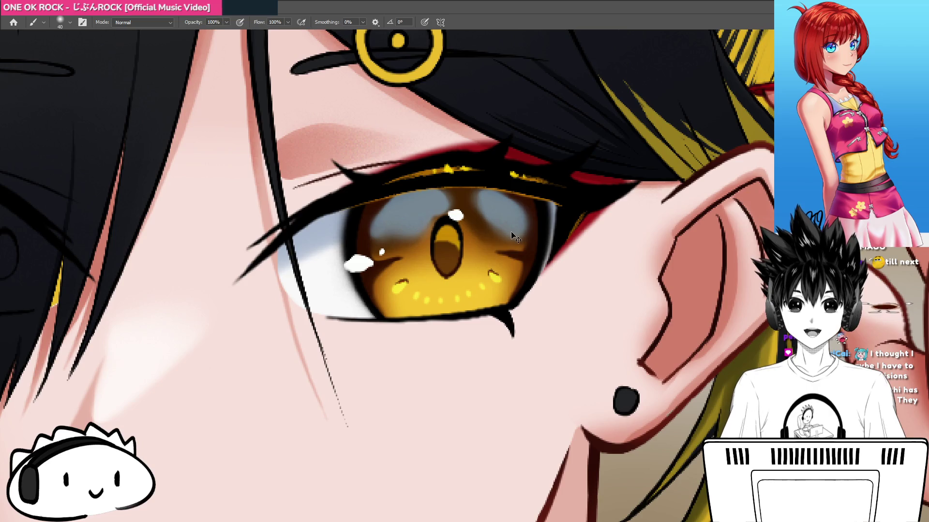
- Clip a brown-gold colour layer to the upper-lash lineart and check it from a rotated, zoomed-out view
{"action": "key", "text": "ctrl+alt+g"}
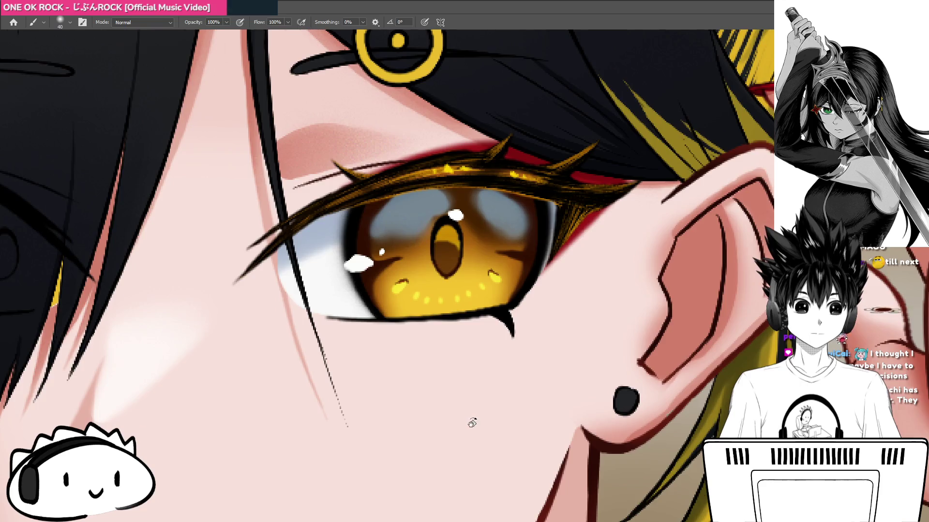
{"action": "left_click_drag", "start_coordinate": [472, 423], "coordinate": [667, 346]}
{"action": "scroll", "coordinate": [504, 246], "scroll_direction": "up", "scroll_amount": 3}
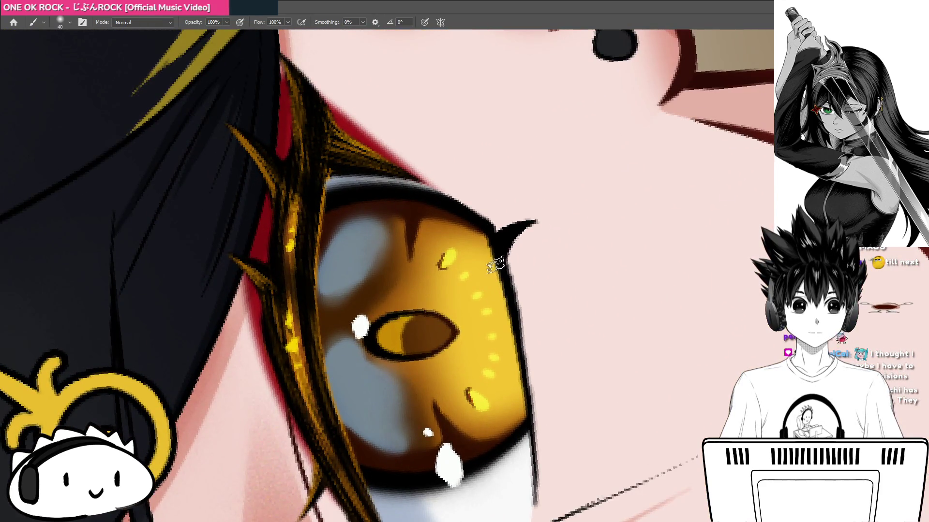
{"action": "left_click_drag", "start_coordinate": [532, 227], "coordinate": [535, 235]}
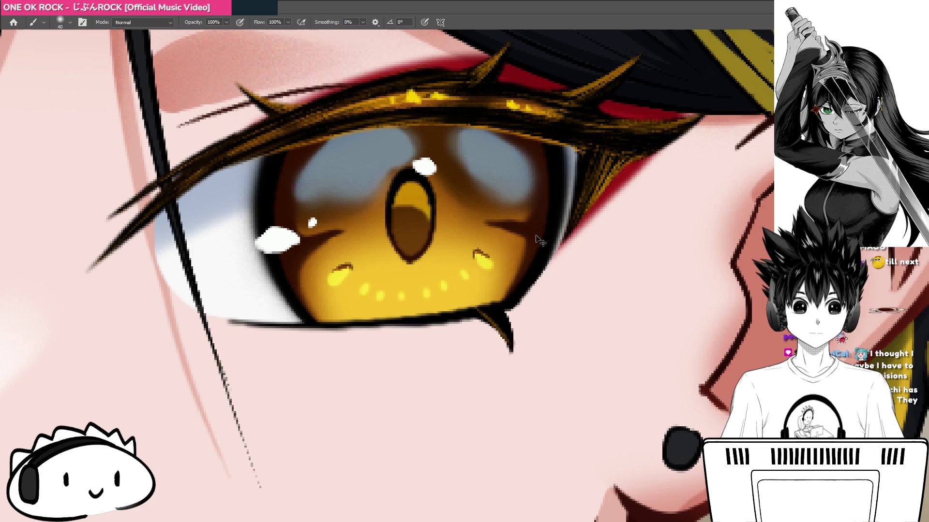
{"action": "key", "text": "ctrl+minus"}
{"action": "key", "text": "ctrl+minus"}
{"action": "key", "text": "ctrl+minus"}
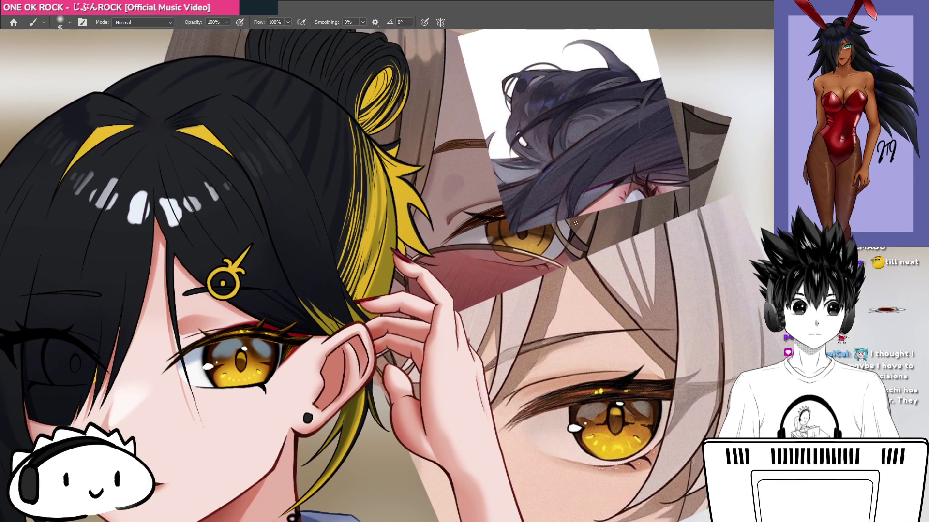
- Drag the dark-hair reference picture up and right, then return the view to the face
{"action": "left_click_drag", "start_coordinate": [575, 223], "coordinate": [590, 180]}
{"action": "mouse_move", "coordinate": [631, 308]}
{"action": "left_mouse_down"}
{"action": "mouse_move", "coordinate": [623, 293]}
{"action": "mouse_move", "coordinate": [604, 314]}
{"action": "mouse_move", "coordinate": [617, 331]}
{"action": "mouse_move", "coordinate": [561, 277]}
{"action": "mouse_move", "coordinate": [531, 294]}
{"action": "mouse_move", "coordinate": [436, 290]}
{"action": "mouse_move", "coordinate": [658, 227]}
{"action": "mouse_move", "coordinate": [634, 307]}
{"action": "mouse_move", "coordinate": [586, 352]}
{"action": "mouse_move", "coordinate": [692, 375]}
{"action": "mouse_move", "coordinate": [484, 338]}
{"action": "mouse_move", "coordinate": [498, 283]}
{"action": "mouse_move", "coordinate": [541, 330]}
{"action": "mouse_move", "coordinate": [556, 312]}
{"action": "left_mouse_up"}
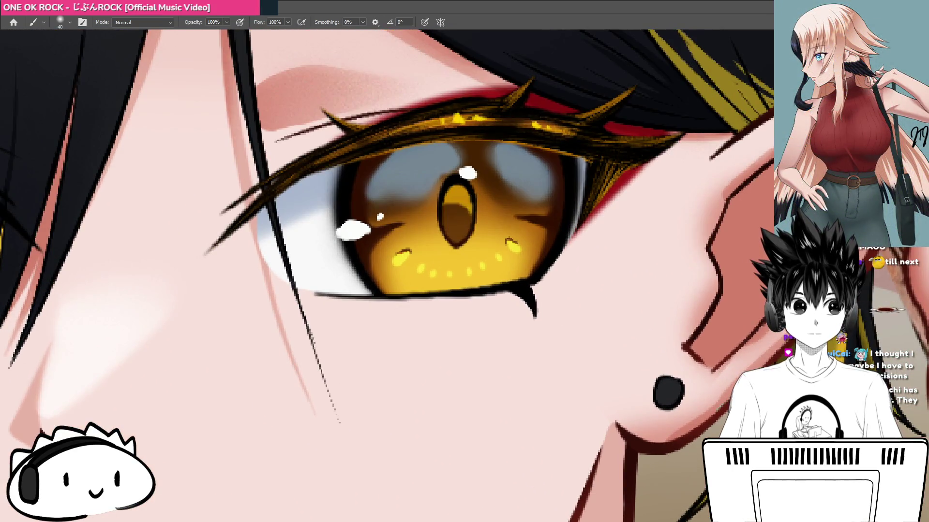
- Paint a thin dark-red line along the lower lash line of the golden eye
{"action": "mouse_move", "coordinate": [477, 294]}
{"action": "left_mouse_down"}
{"action": "mouse_move", "coordinate": [538, 292]}
{"action": "mouse_move", "coordinate": [404, 299]}
{"action": "left_mouse_up"}
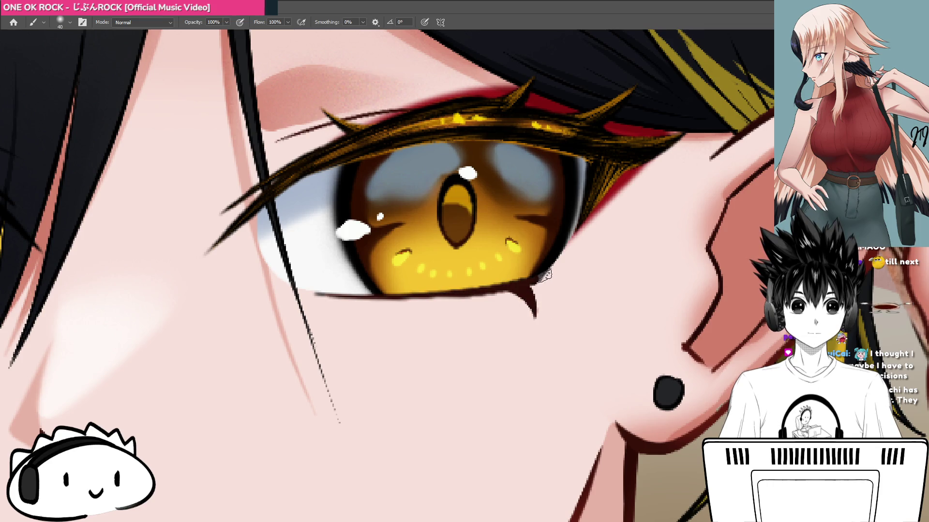
{"action": "mouse_move", "coordinate": [530, 284]}
{"action": "left_mouse_down"}
{"action": "mouse_move", "coordinate": [471, 309]}
{"action": "mouse_move", "coordinate": [535, 321]}
{"action": "left_mouse_up"}
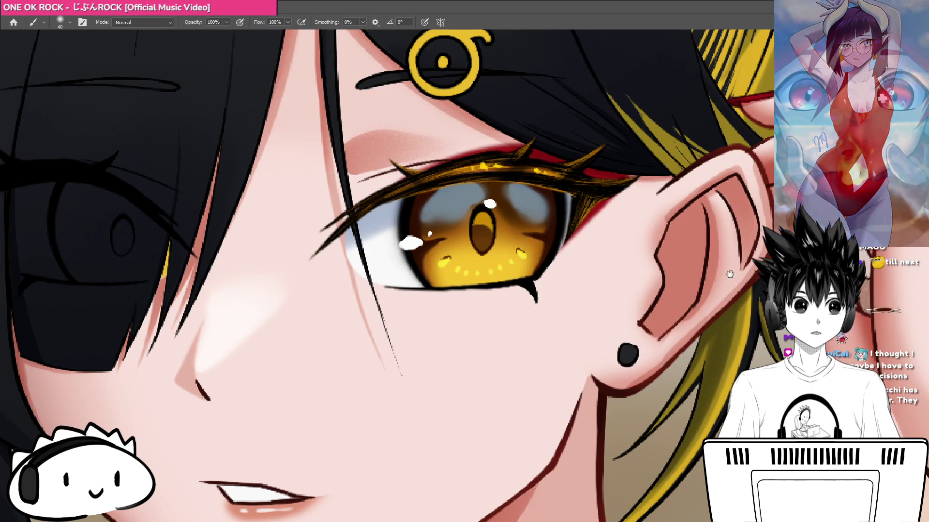
{"action": "scroll", "coordinate": [604, 274], "scroll_direction": "up", "scroll_amount": 2}
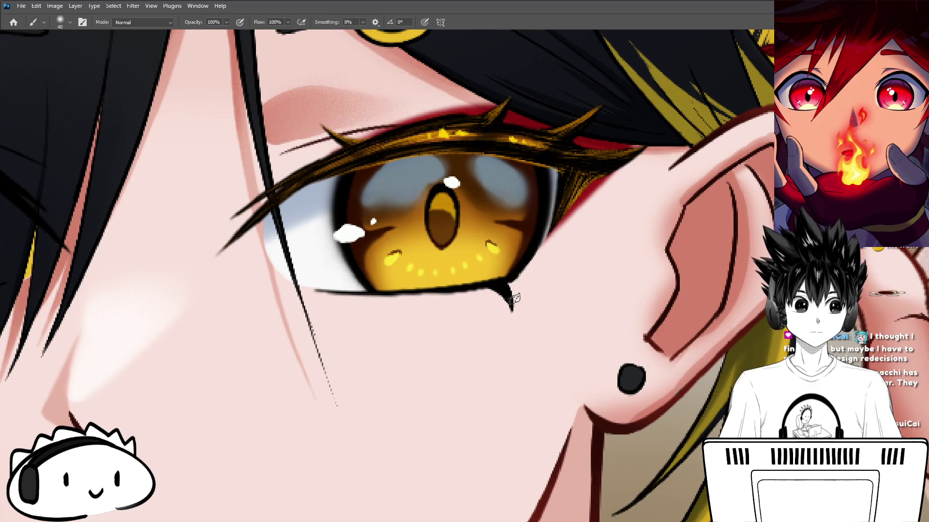
- Extend the small lash flick at the outer corner into a sharper tip
{"action": "mouse_move", "coordinate": [515, 299]}
{"action": "left_mouse_down"}
{"action": "mouse_move", "coordinate": [373, 243]}
{"action": "mouse_move", "coordinate": [445, 193]}
{"action": "mouse_move", "coordinate": [422, 327]}
{"action": "left_mouse_up"}
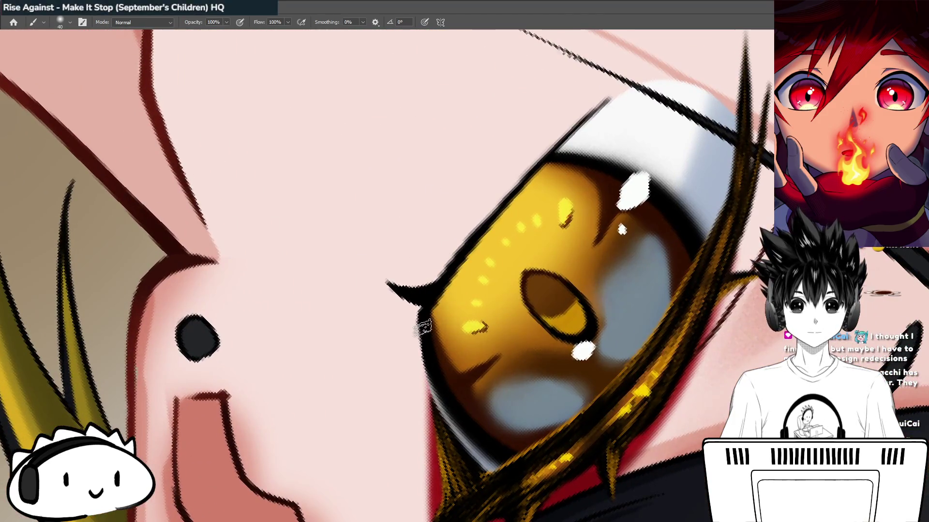
{"action": "left_click_drag", "start_coordinate": [369, 416], "coordinate": [430, 190]}
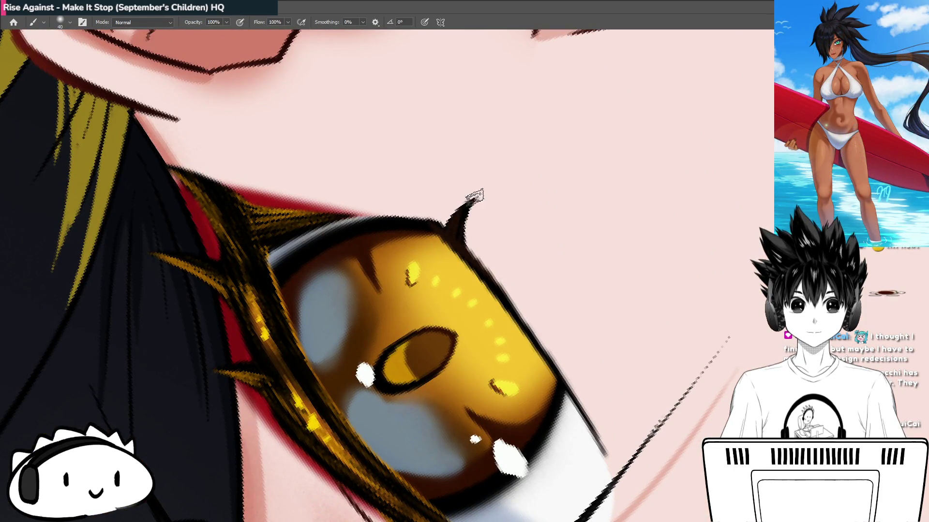
{"action": "left_click_drag", "start_coordinate": [460, 225], "coordinate": [477, 199]}
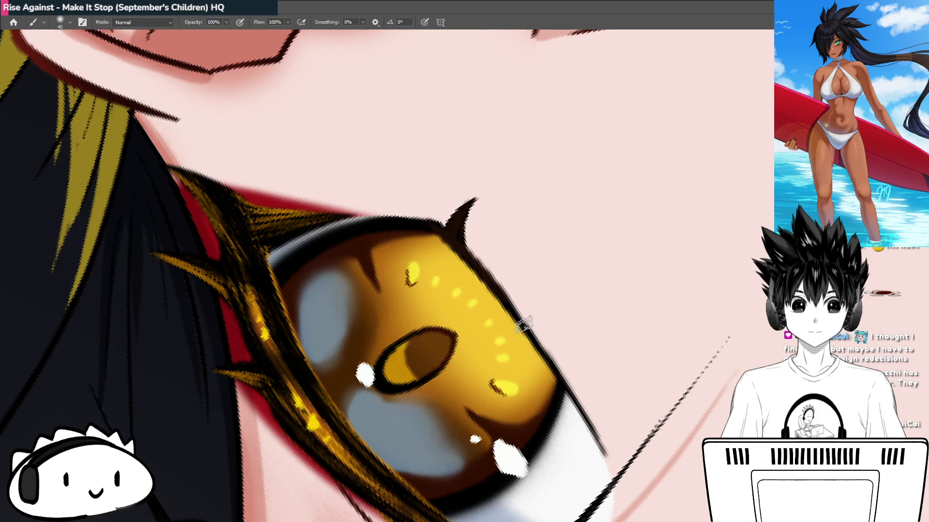
{"action": "key", "text": "Escape"}
{"action": "scroll", "coordinate": [437, 297], "scroll_direction": "down", "scroll_amount": 2}
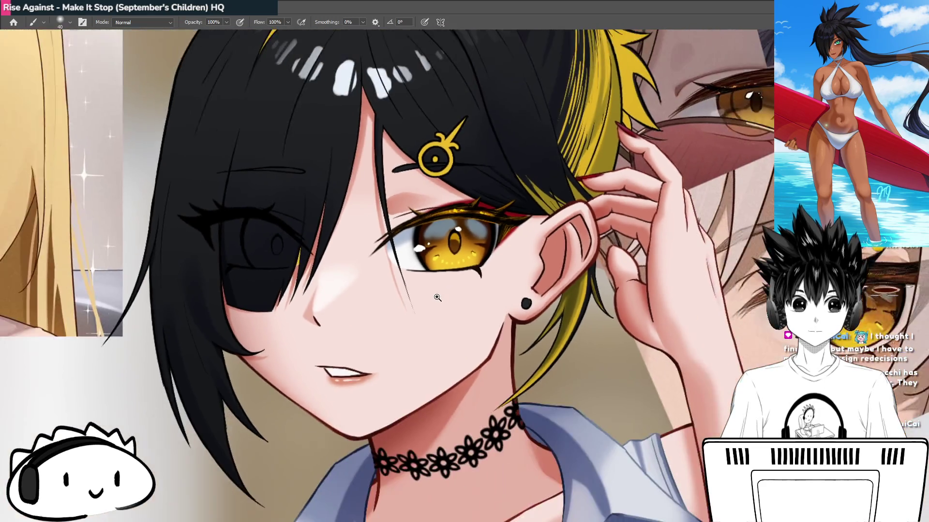
{"action": "scroll", "coordinate": [437, 298], "scroll_direction": "up", "scroll_amount": 3}
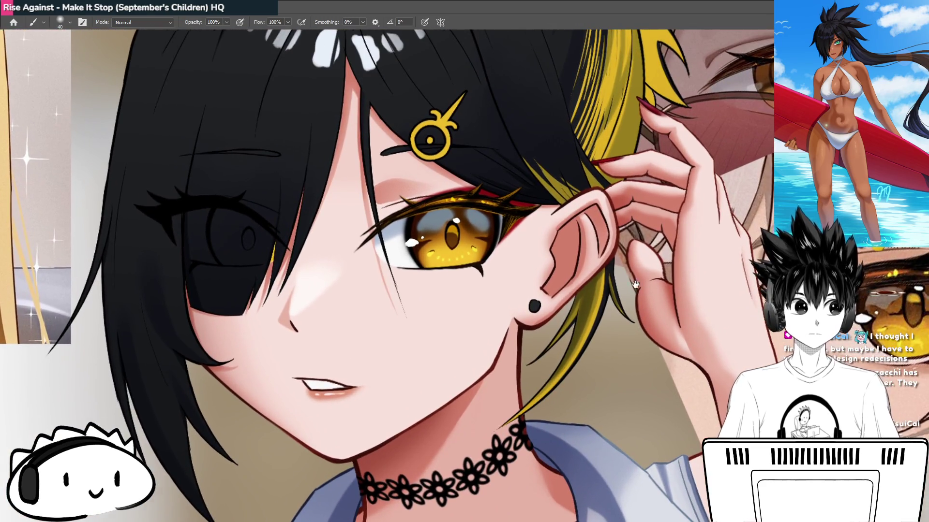
{"action": "left_click_drag", "start_coordinate": [635, 285], "coordinate": [310, 280]}
{"action": "scroll", "coordinate": [623, 344], "scroll_direction": "up", "scroll_amount": 5}
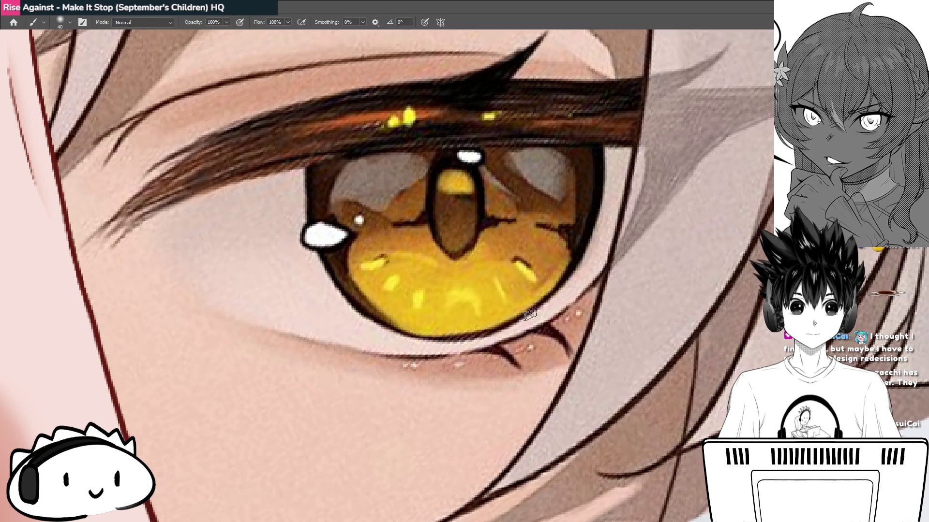
{"action": "scroll", "coordinate": [530, 314], "scroll_direction": "down", "scroll_amount": 5}
{"action": "left_click_drag", "start_coordinate": [334, 315], "coordinate": [671, 327]}
{"action": "scroll", "coordinate": [671, 326], "scroll_direction": "up", "scroll_amount": 2}
{"action": "scroll", "coordinate": [497, 335], "scroll_direction": "up", "scroll_amount": 2}
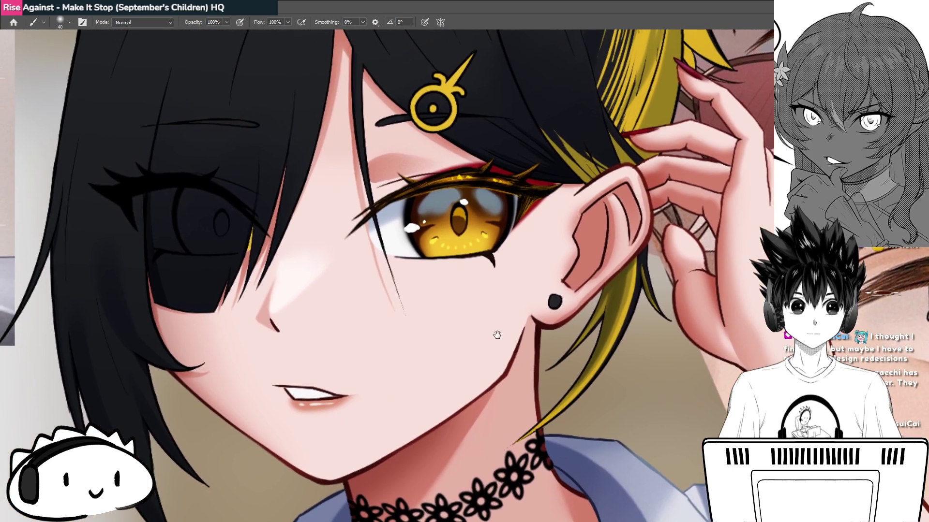
{"action": "scroll", "coordinate": [523, 271], "scroll_direction": "up", "scroll_amount": 4}
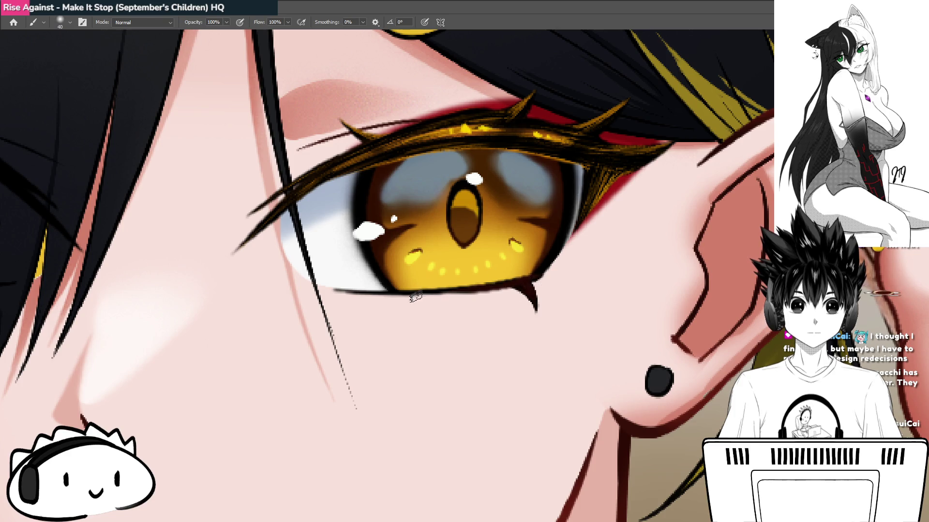
{"action": "scroll", "coordinate": [549, 290], "scroll_direction": "down", "scroll_amount": 5}
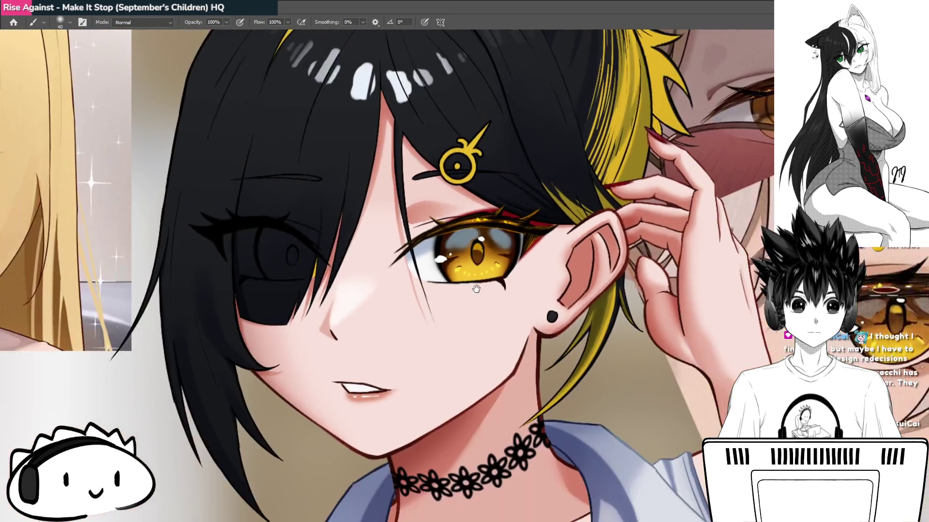
{"action": "scroll", "coordinate": [477, 288], "scroll_direction": "right", "scroll_amount": 10}
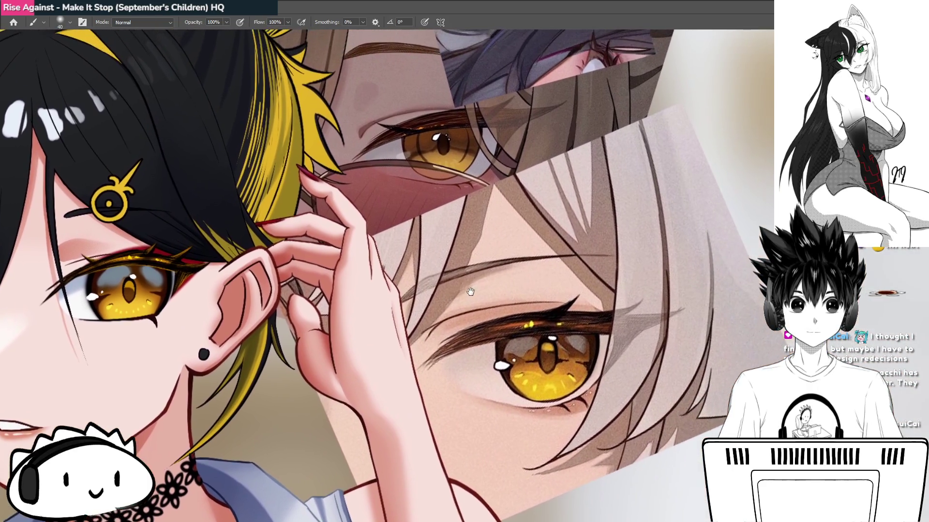
{"action": "left_click_drag", "start_coordinate": [470, 292], "coordinate": [474, 314]}
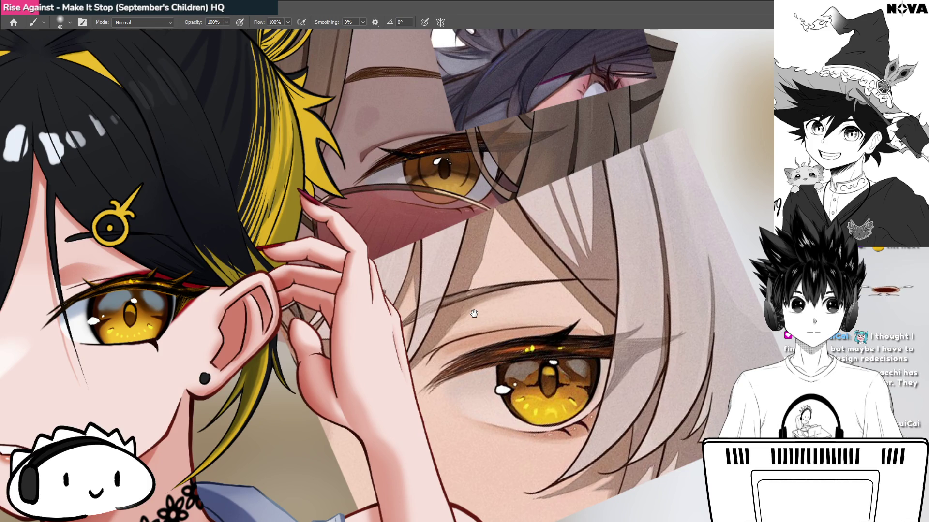
{"action": "scroll", "coordinate": [473, 313], "scroll_direction": "up", "scroll_amount": 5}
{"action": "scroll", "coordinate": [539, 311], "scroll_direction": "down", "scroll_amount": 2}
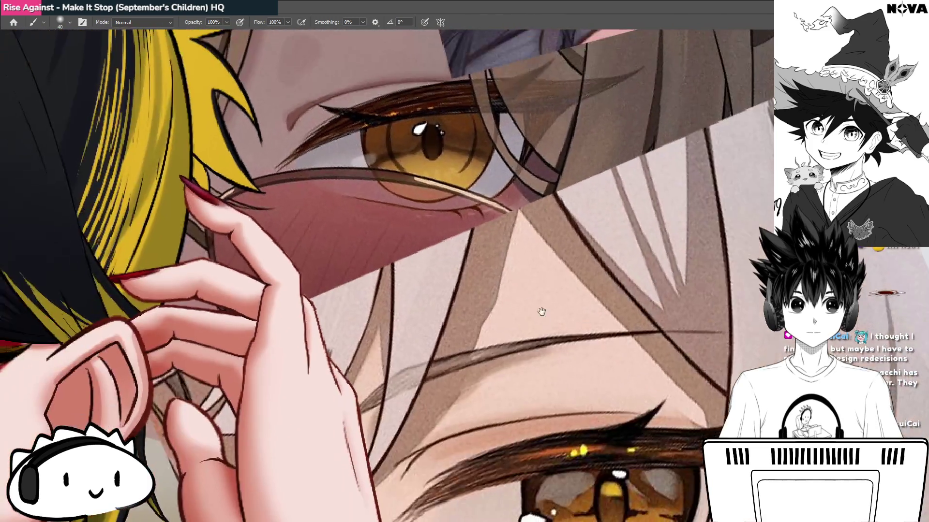
{"action": "left_click_drag", "start_coordinate": [541, 226], "coordinate": [574, 319]}
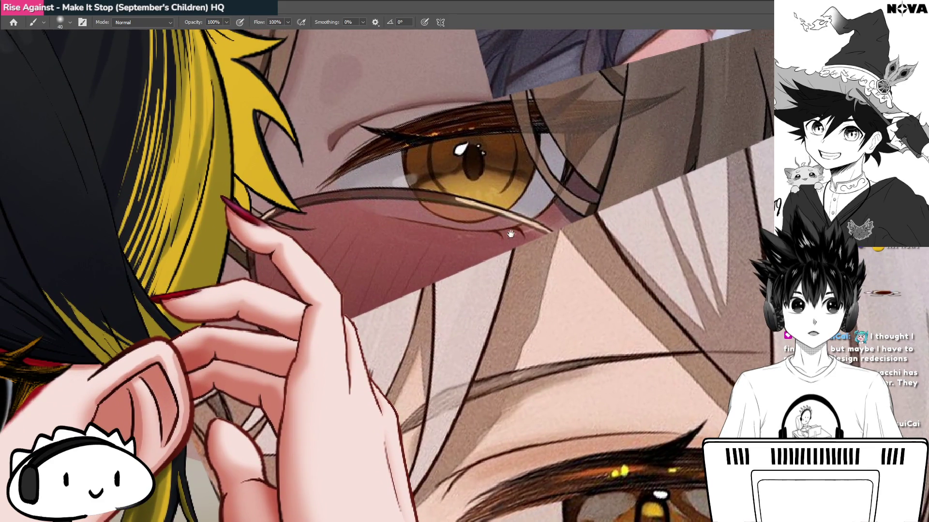
{"action": "scroll", "coordinate": [515, 229], "scroll_direction": "up", "scroll_amount": 2}
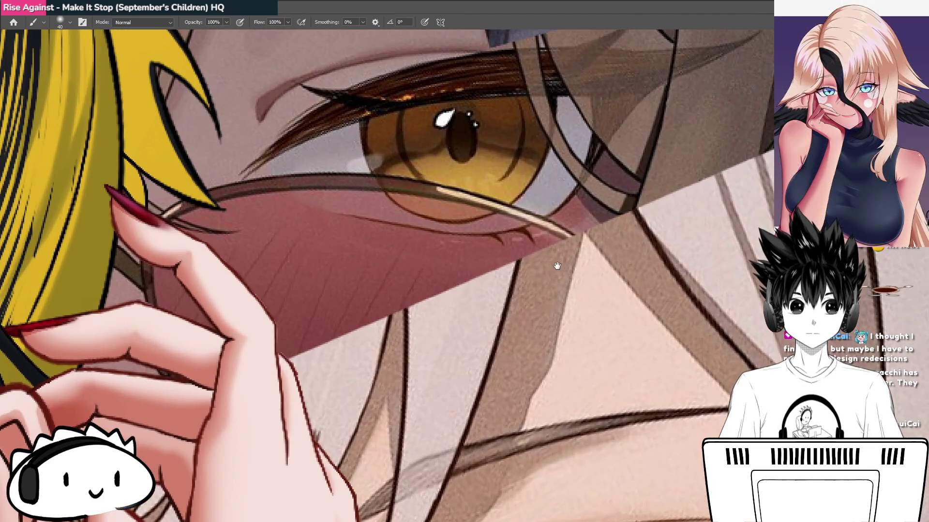
{"action": "scroll", "coordinate": [556, 264], "scroll_direction": "down", "scroll_amount": 3}
{"action": "left_click_drag", "start_coordinate": [516, 219], "coordinate": [505, 338]}
{"action": "scroll", "coordinate": [382, 216], "scroll_direction": "up", "scroll_amount": 4}
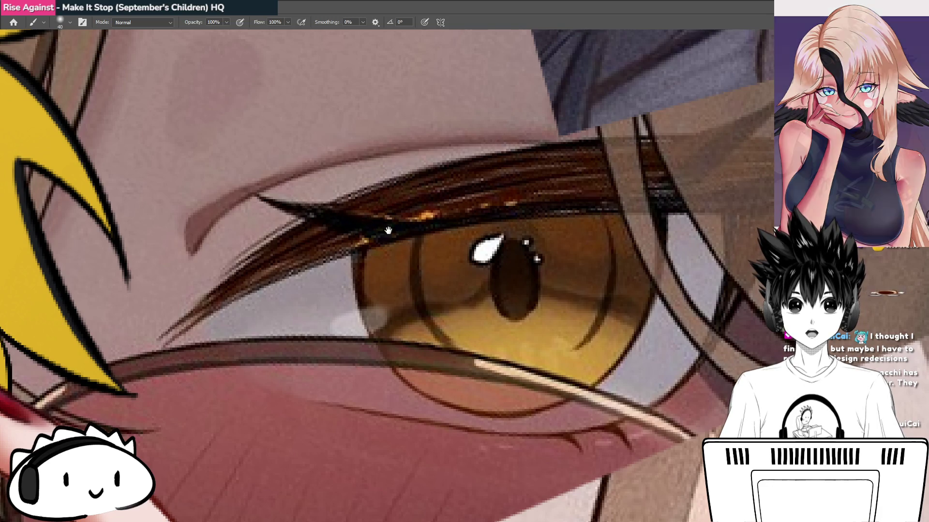
{"action": "left_click_drag", "start_coordinate": [540, 208], "coordinate": [482, 204]}
{"action": "scroll", "coordinate": [482, 203], "scroll_direction": "down", "scroll_amount": 5}
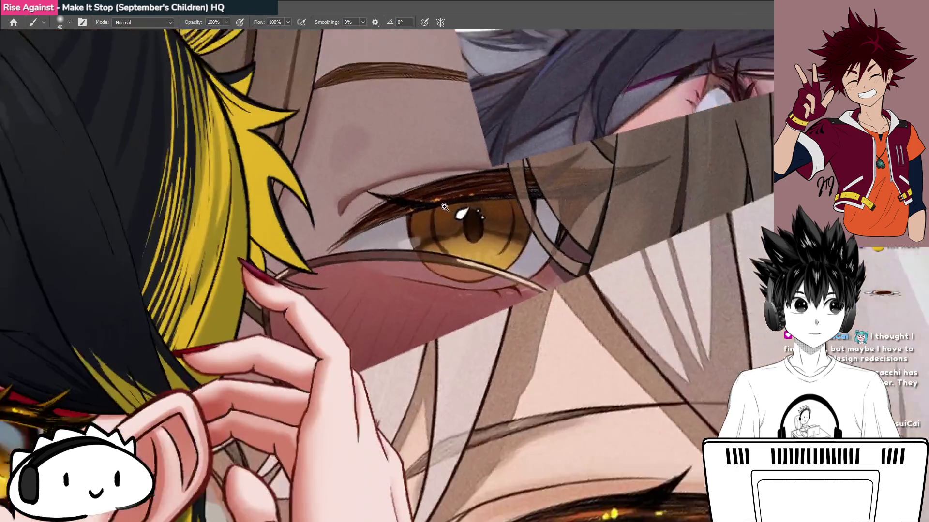
{"action": "scroll", "coordinate": [510, 274], "scroll_direction": "up", "scroll_amount": 3}
{"action": "left_click_drag", "start_coordinate": [511, 273], "coordinate": [506, 274]}
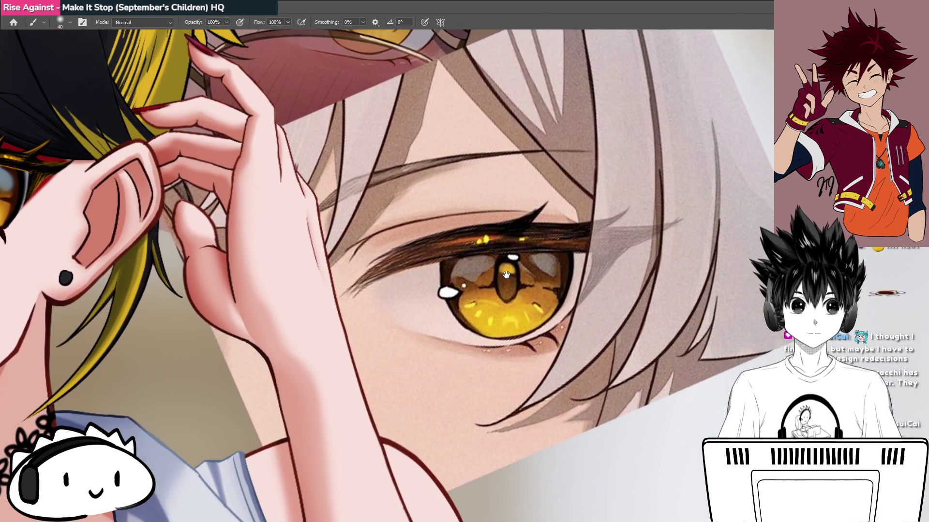
{"action": "mouse_move", "coordinate": [409, 301]}
{"action": "left_mouse_down"}
{"action": "mouse_move", "coordinate": [379, 285]}
{"action": "mouse_move", "coordinate": [454, 271]}
{"action": "mouse_move", "coordinate": [572, 292]}
{"action": "left_mouse_up"}
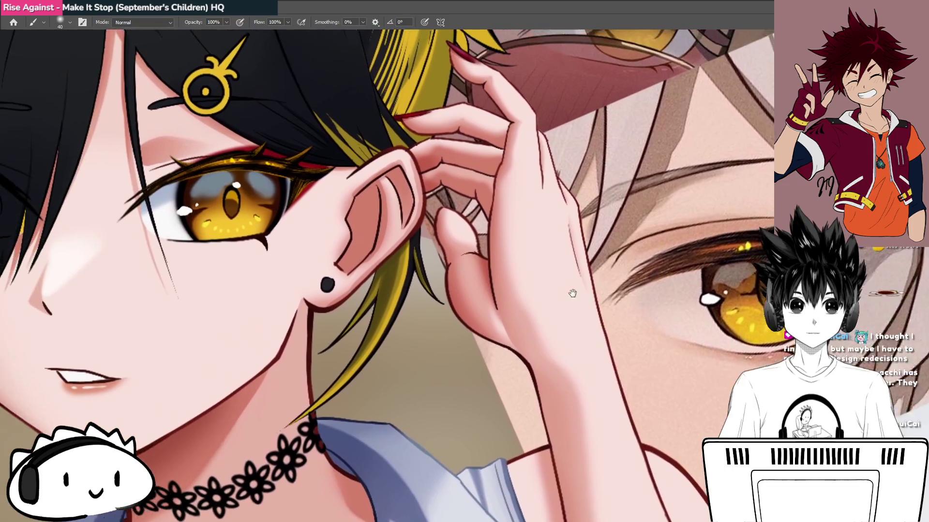
{"action": "mouse_move", "coordinate": [455, 282]}
{"action": "left_mouse_down"}
{"action": "mouse_move", "coordinate": [440, 276]}
{"action": "mouse_move", "coordinate": [503, 303]}
{"action": "mouse_move", "coordinate": [457, 291]}
{"action": "mouse_move", "coordinate": [504, 302]}
{"action": "left_mouse_up"}
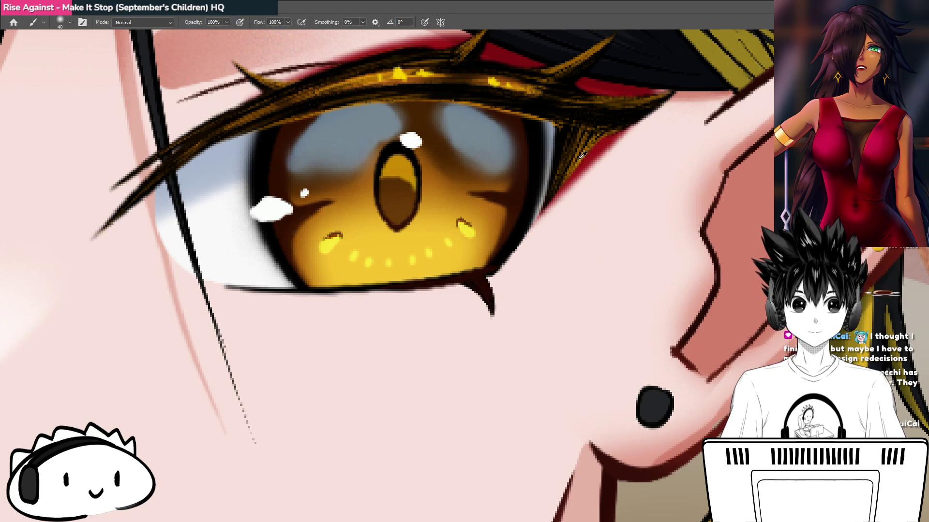
{"action": "mouse_move", "coordinate": [486, 304]}
{"action": "left_mouse_down"}
{"action": "mouse_move", "coordinate": [580, 357]}
{"action": "mouse_move", "coordinate": [499, 227]}
{"action": "left_mouse_up"}
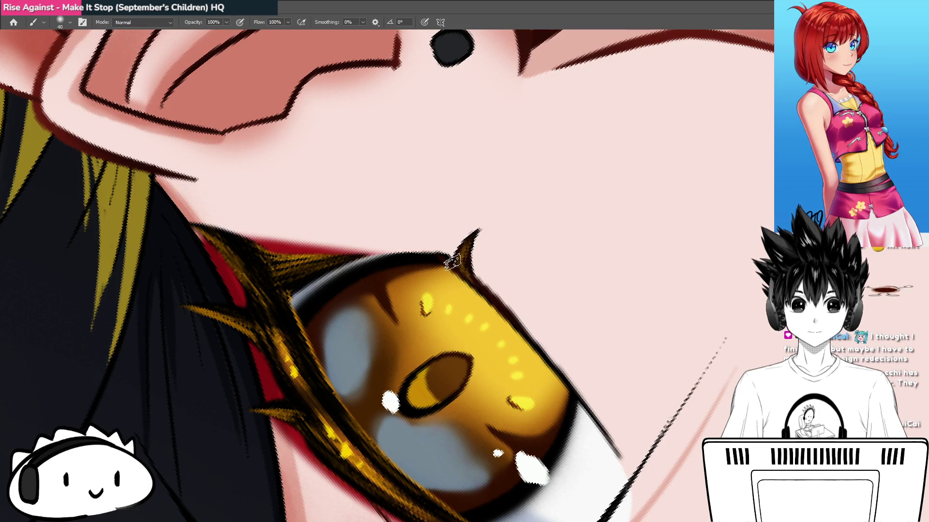
{"action": "key", "text": "Escape"}
{"action": "mouse_move", "coordinate": [462, 271]}
{"action": "left_mouse_down"}
{"action": "mouse_move", "coordinate": [375, 338]}
{"action": "mouse_move", "coordinate": [464, 329]}
{"action": "left_mouse_up"}
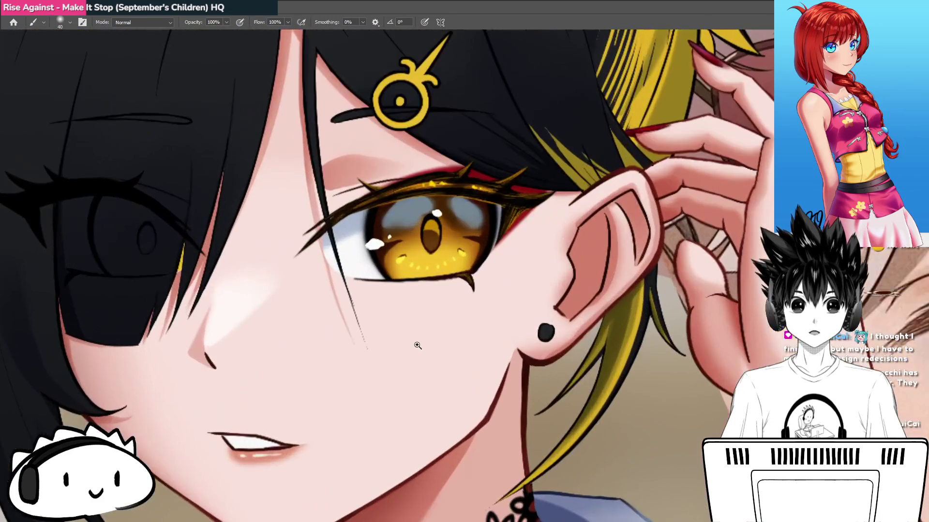
{"action": "mouse_move", "coordinate": [483, 290]}
{"action": "left_mouse_down"}
{"action": "mouse_move", "coordinate": [503, 301]}
{"action": "mouse_move", "coordinate": [531, 294]}
{"action": "left_mouse_up"}
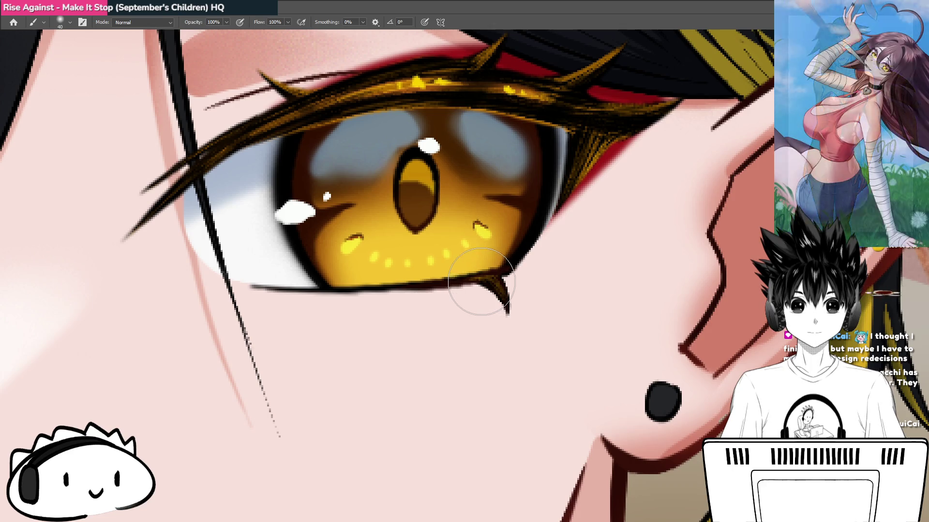
{"action": "left_click_drag", "start_coordinate": [487, 286], "coordinate": [413, 347]}
{"action": "mouse_move", "coordinate": [500, 340]}
{"action": "left_mouse_down"}
{"action": "mouse_move", "coordinate": [485, 336]}
{"action": "mouse_move", "coordinate": [494, 284]}
{"action": "mouse_move", "coordinate": [508, 269]}
{"action": "mouse_move", "coordinate": [412, 279]}
{"action": "mouse_move", "coordinate": [438, 289]}
{"action": "left_mouse_up"}
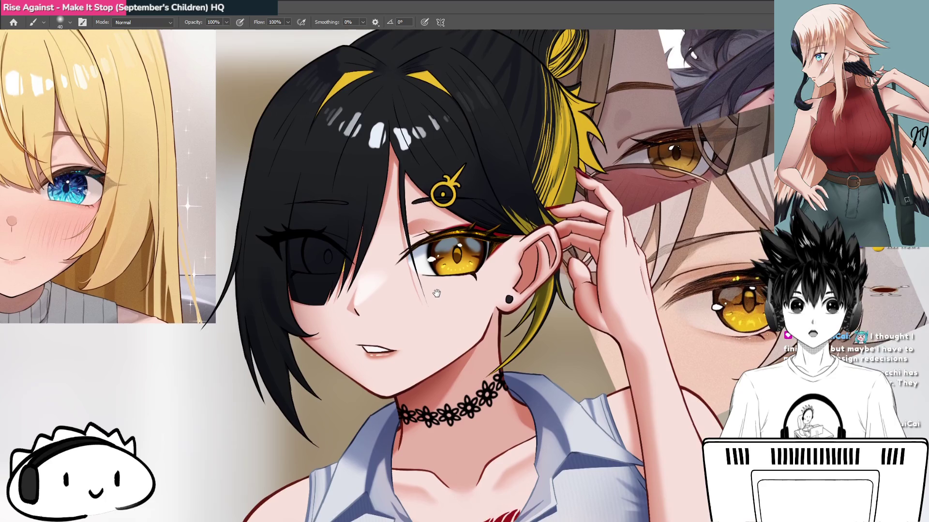
{"action": "left_click_drag", "start_coordinate": [438, 289], "coordinate": [434, 297]}
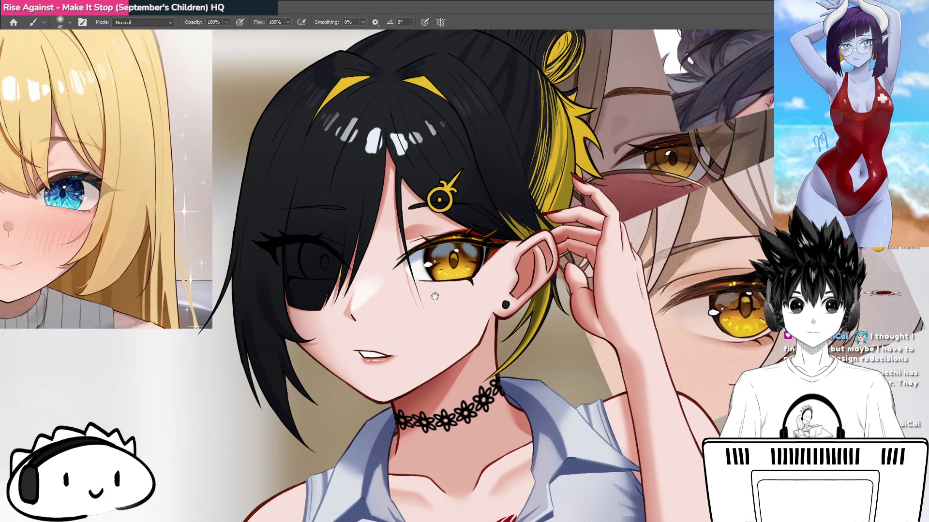
{"action": "scroll", "coordinate": [437, 293], "scroll_direction": "down", "scroll_amount": 5}
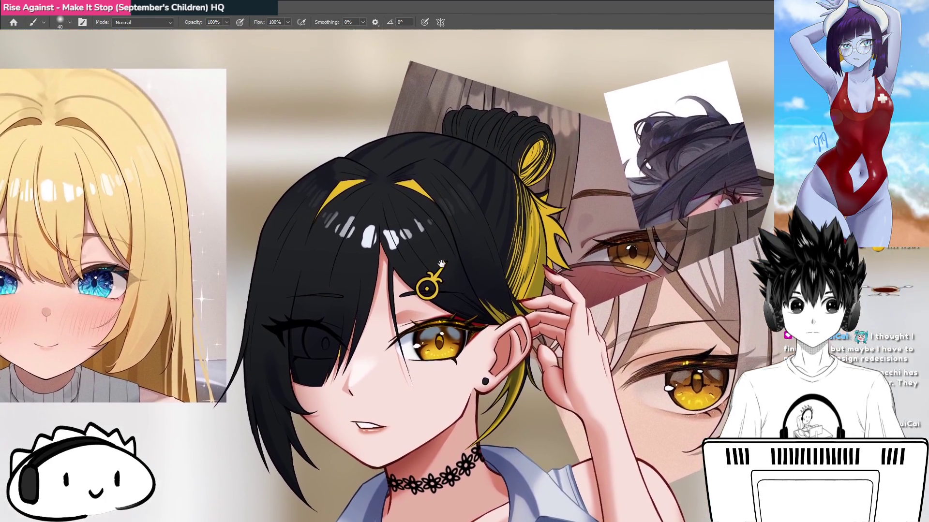
{"action": "scroll", "coordinate": [462, 253], "scroll_direction": "up", "scroll_amount": 2}
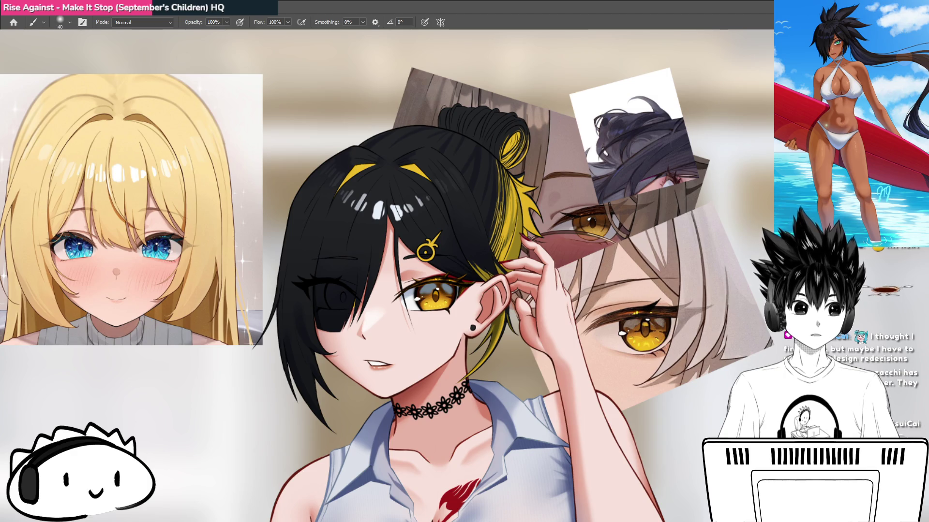
{"action": "left_click_drag", "start_coordinate": [404, 274], "coordinate": [547, 322]}
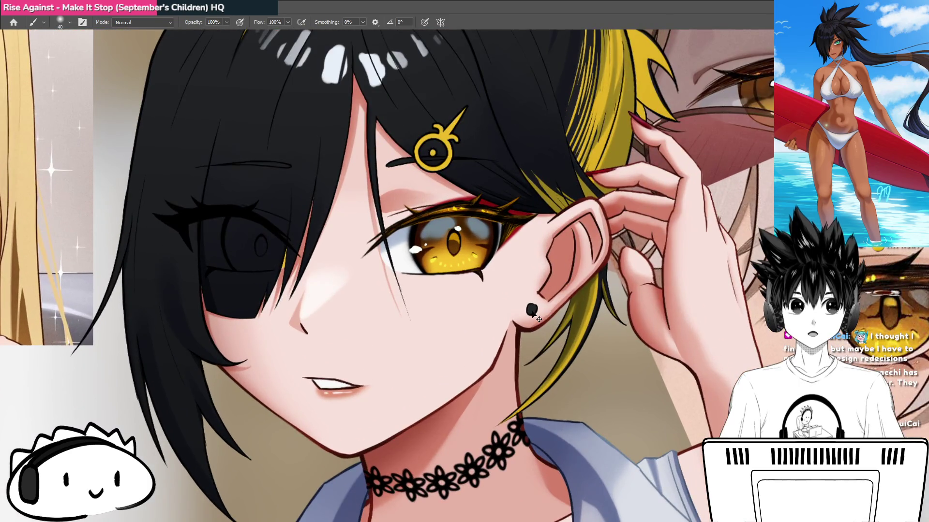
- Undo the accidental earring move and sample the earring's black colour
{"action": "scroll", "coordinate": [569, 330], "scroll_direction": "up", "scroll_amount": 3}
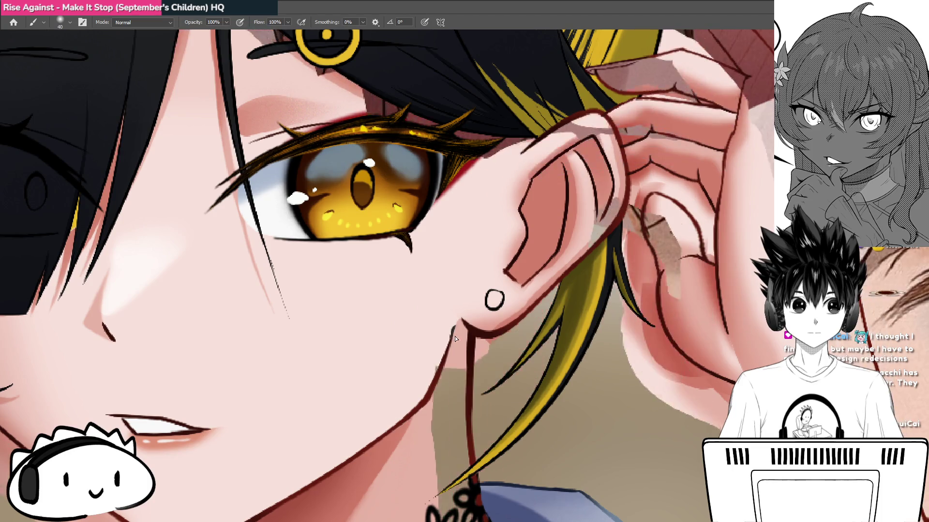
{"action": "left_click_drag", "start_coordinate": [494, 301], "coordinate": [477, 305]}
{"action": "key", "text": "ctrl+z"}
{"action": "scroll", "coordinate": [493, 301], "scroll_direction": "up", "scroll_amount": 2}
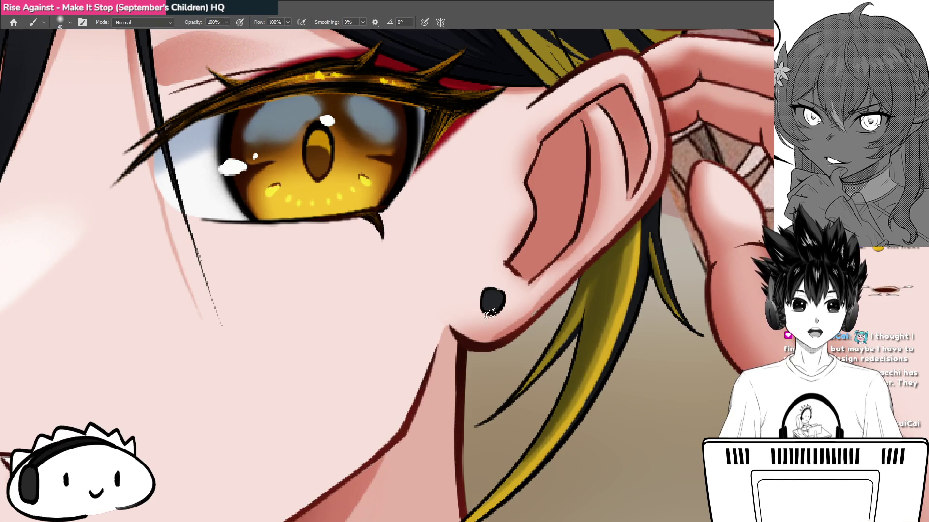
{"action": "left_click", "coordinate": [493, 300], "text": "alt"}
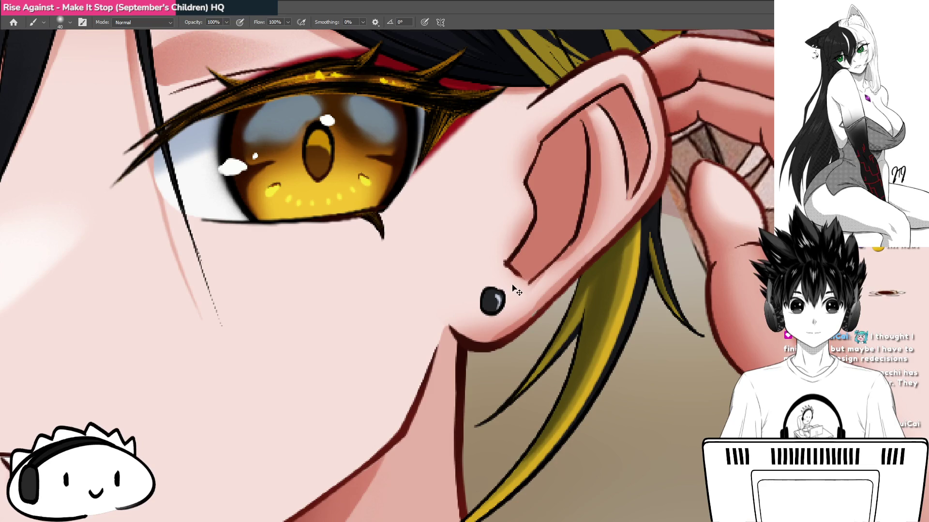
- Paint a bright grey crescent highlight on the earring's right side
{"action": "scroll", "coordinate": [516, 295], "scroll_direction": "up", "scroll_amount": 2}
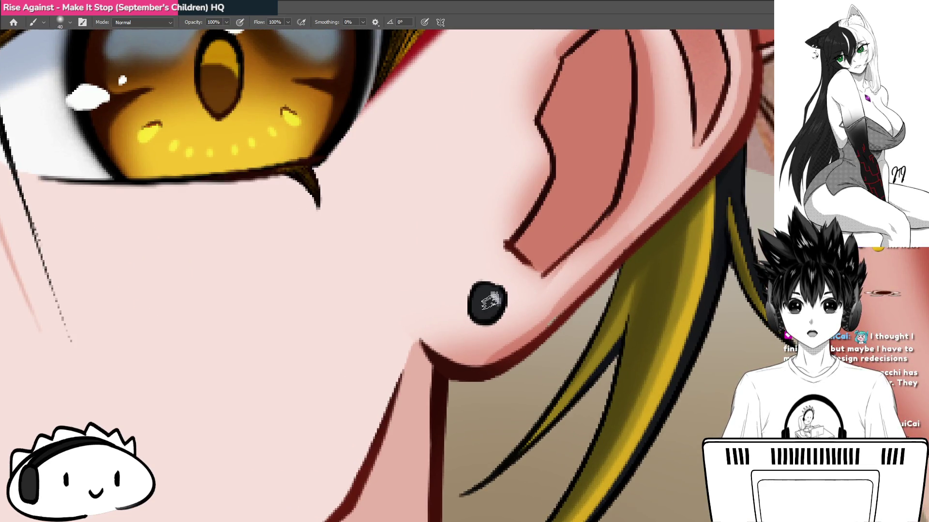
{"action": "left_click", "coordinate": [496, 296]}
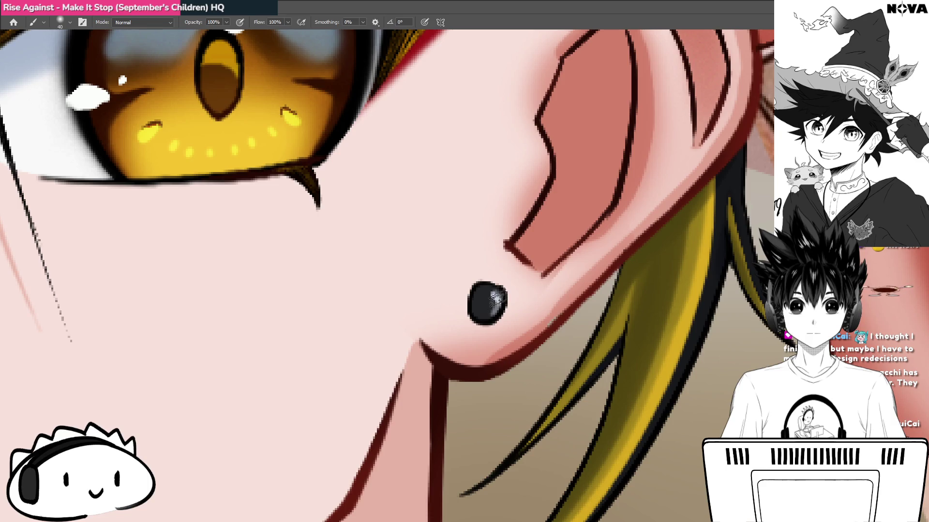
{"action": "left_click_drag", "start_coordinate": [499, 300], "coordinate": [483, 290]}
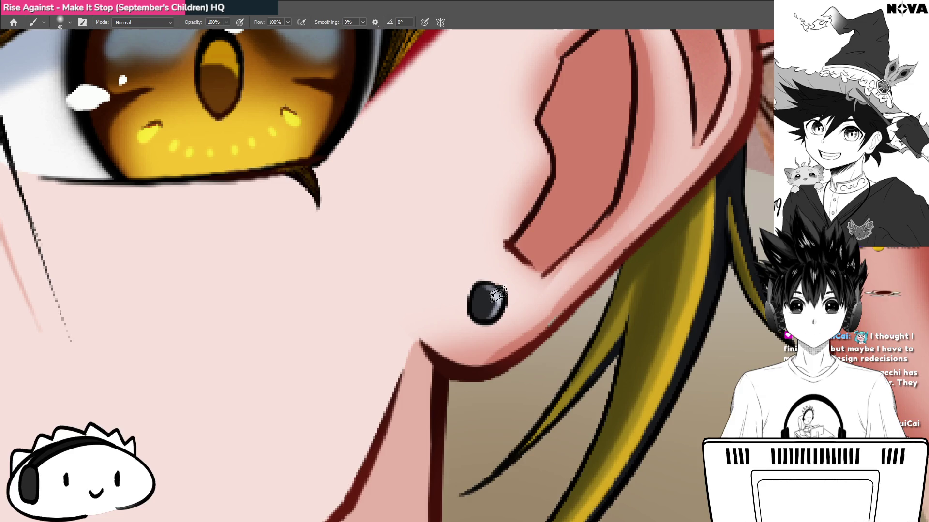
{"action": "left_click_drag", "start_coordinate": [498, 290], "coordinate": [496, 317]}
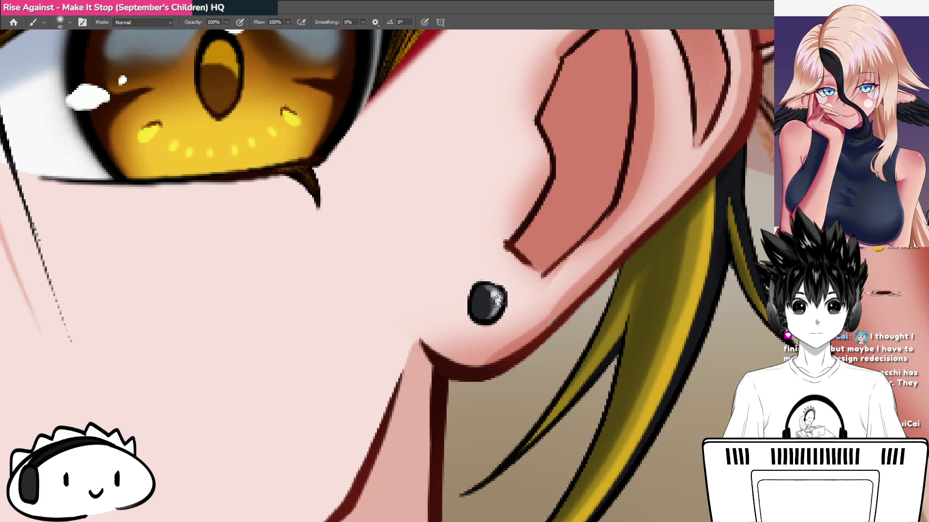
{"action": "mouse_move", "coordinate": [490, 303]}
{"action": "left_mouse_down"}
{"action": "mouse_move", "coordinate": [404, 364]}
{"action": "mouse_move", "coordinate": [474, 310]}
{"action": "left_mouse_up"}
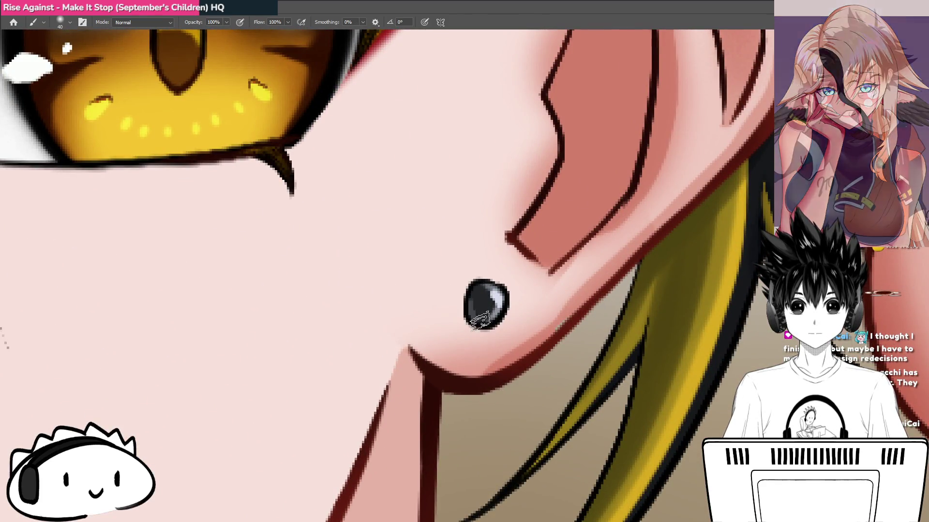
{"action": "left_click_drag", "start_coordinate": [479, 319], "coordinate": [407, 358]}
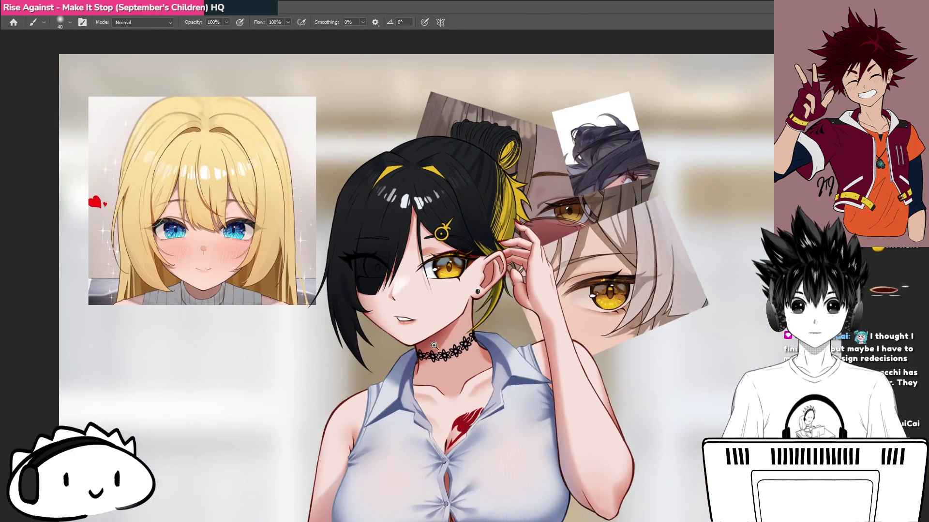
- Hide the eye close-up, blonde-girl and top-right hair reference images, leaving only the character
{"action": "left_click_drag", "start_coordinate": [483, 331], "coordinate": [465, 312]}
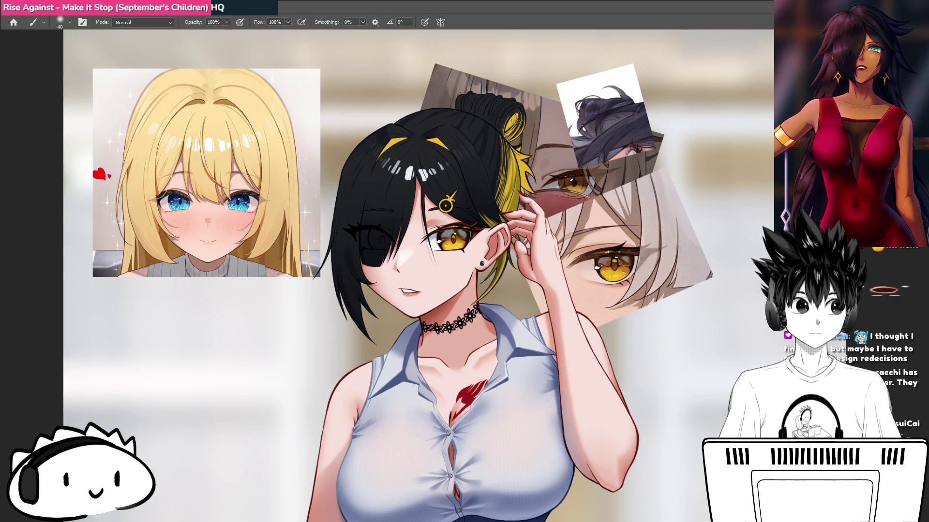
{"action": "key", "text": "Delete"}
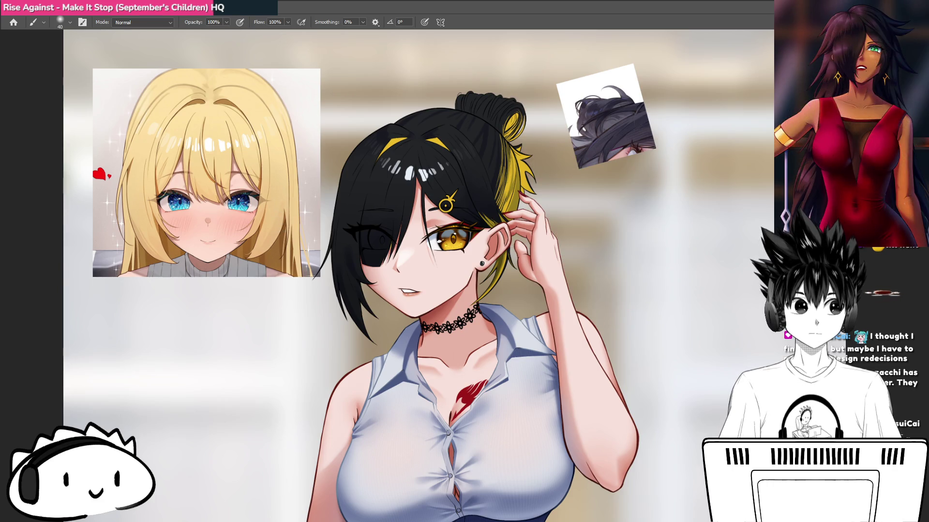
{"action": "key", "text": "Delete"}
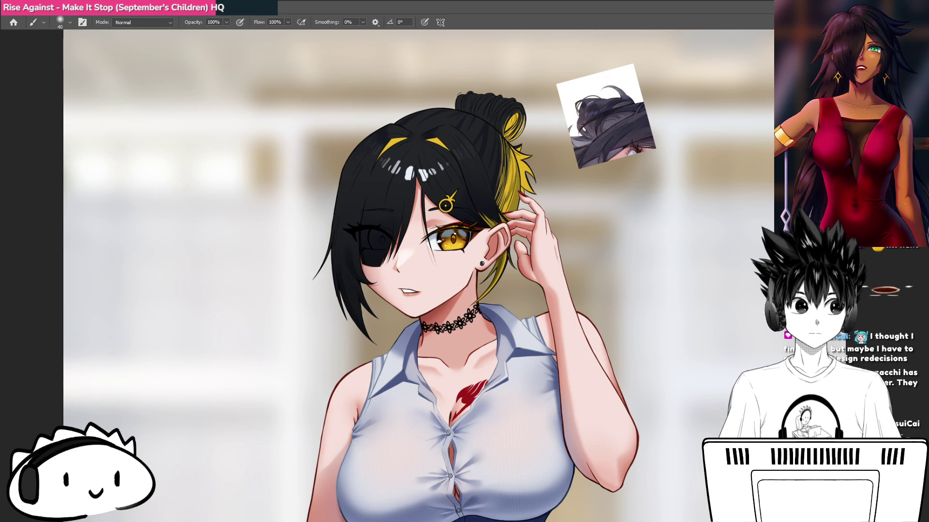
{"action": "key", "text": "Delete"}
{"action": "left_click_drag", "start_coordinate": [576, 323], "coordinate": [513, 372]}
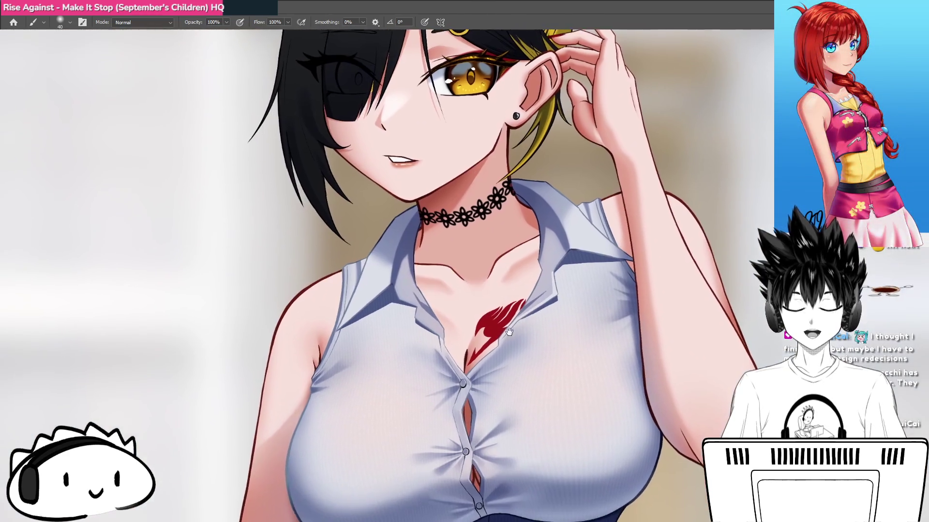
{"action": "scroll", "coordinate": [509, 331], "scroll_direction": "up", "scroll_amount": 5}
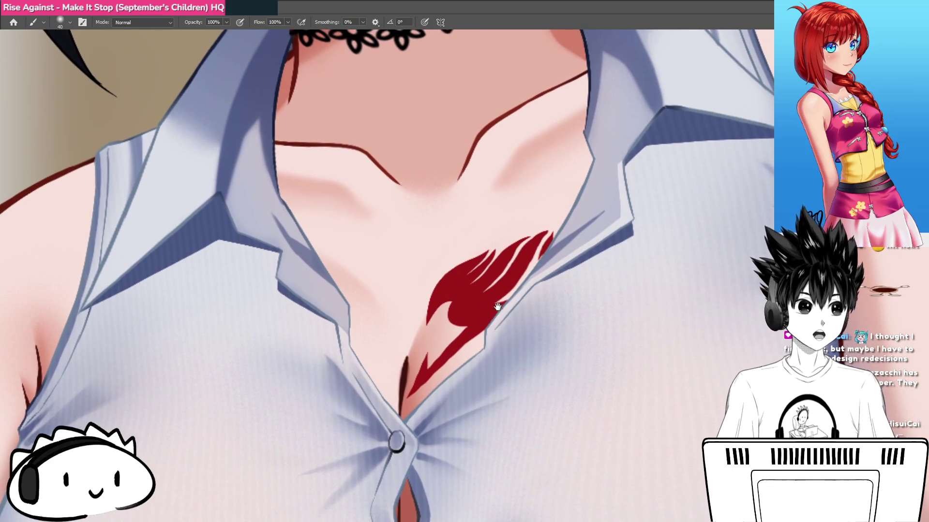
{"action": "scroll", "coordinate": [498, 307], "scroll_direction": "down", "scroll_amount": 4}
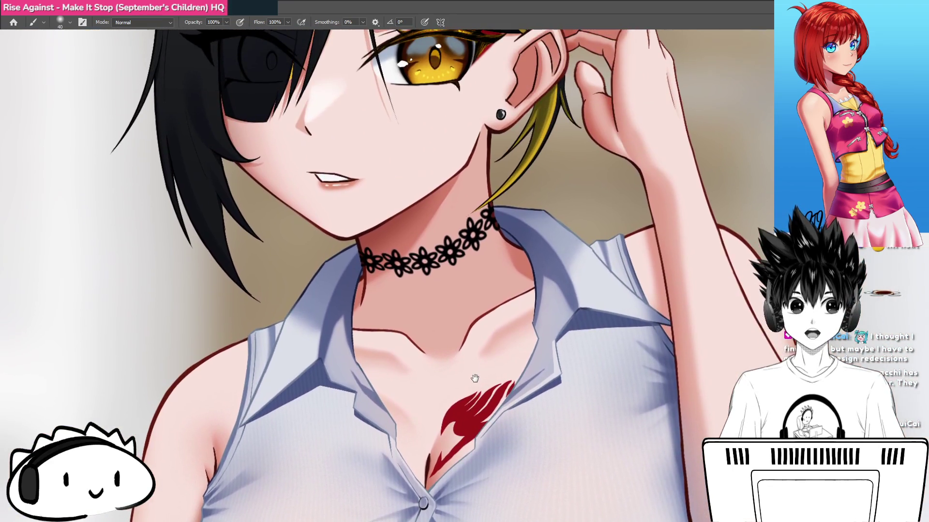
{"action": "scroll", "coordinate": [474, 378], "scroll_direction": "down", "scroll_amount": 3}
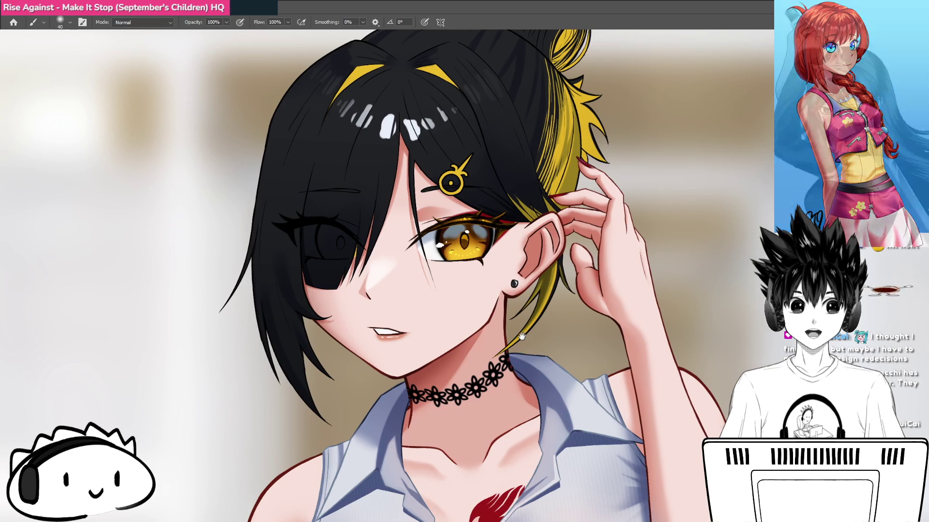
{"action": "scroll", "coordinate": [522, 336], "scroll_direction": "down", "scroll_amount": 4}
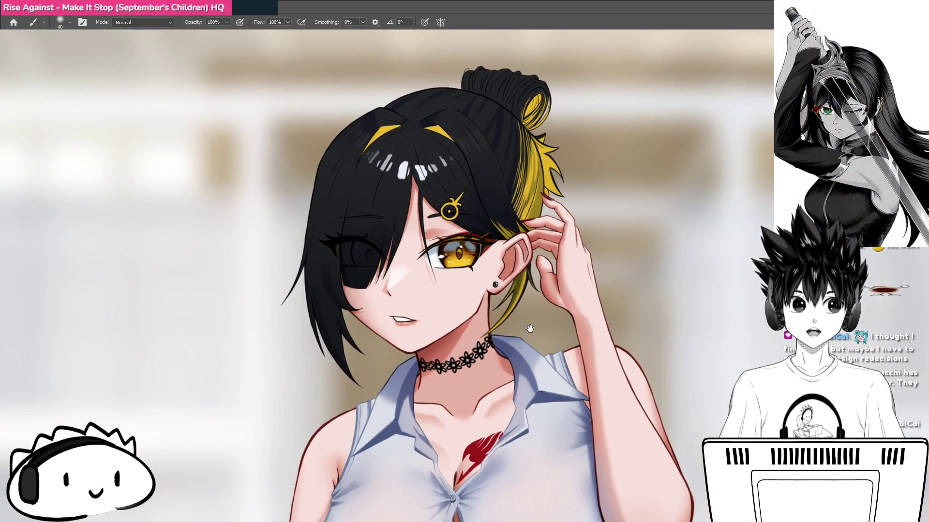
{"action": "left_click_drag", "start_coordinate": [529, 329], "coordinate": [510, 304]}
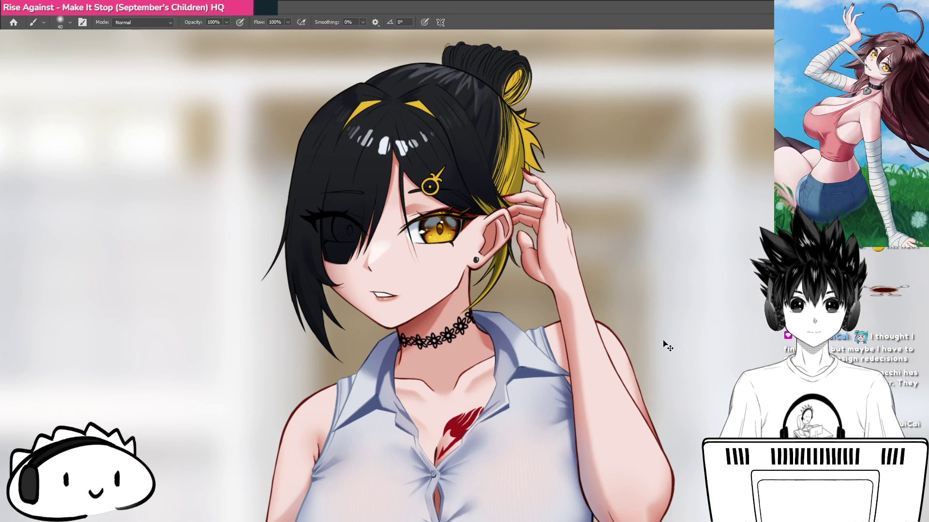
{"action": "left_click_drag", "start_coordinate": [536, 272], "coordinate": [546, 279]}
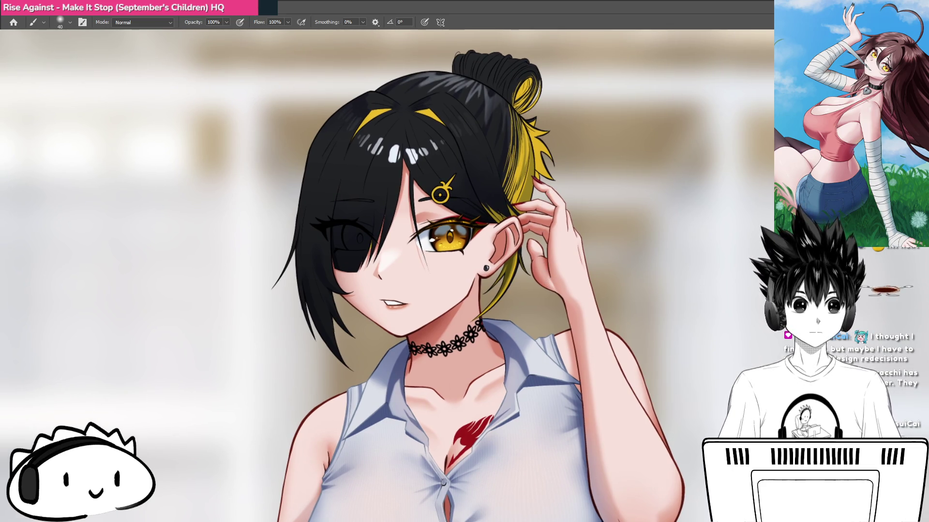
{"action": "scroll", "coordinate": [450, 141], "scroll_direction": "down", "scroll_amount": 2}
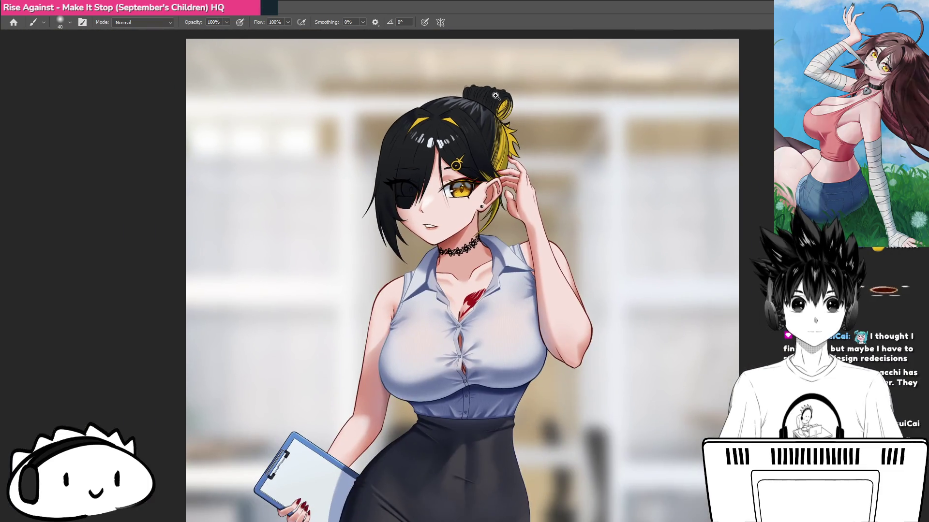
{"action": "scroll", "coordinate": [450, 141], "scroll_direction": "up", "scroll_amount": 2}
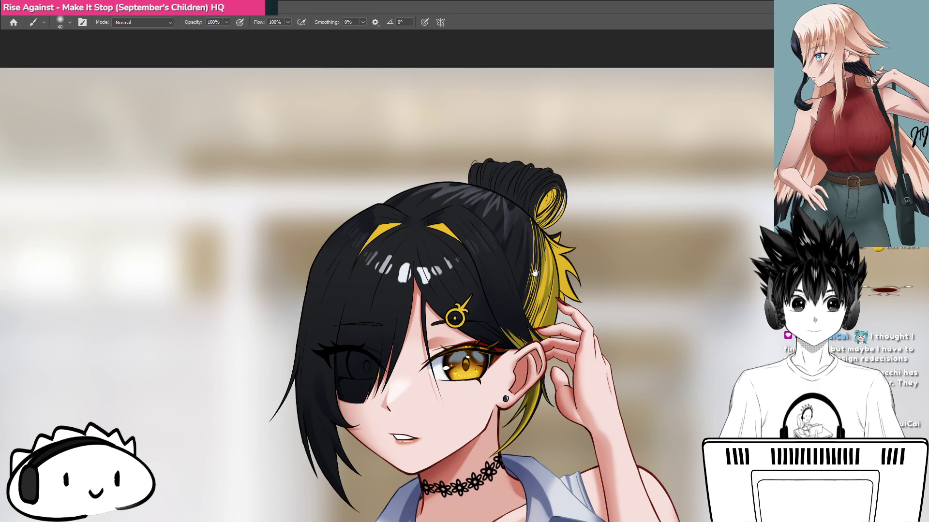
{"action": "scroll", "coordinate": [562, 210], "scroll_direction": "down", "scroll_amount": 2}
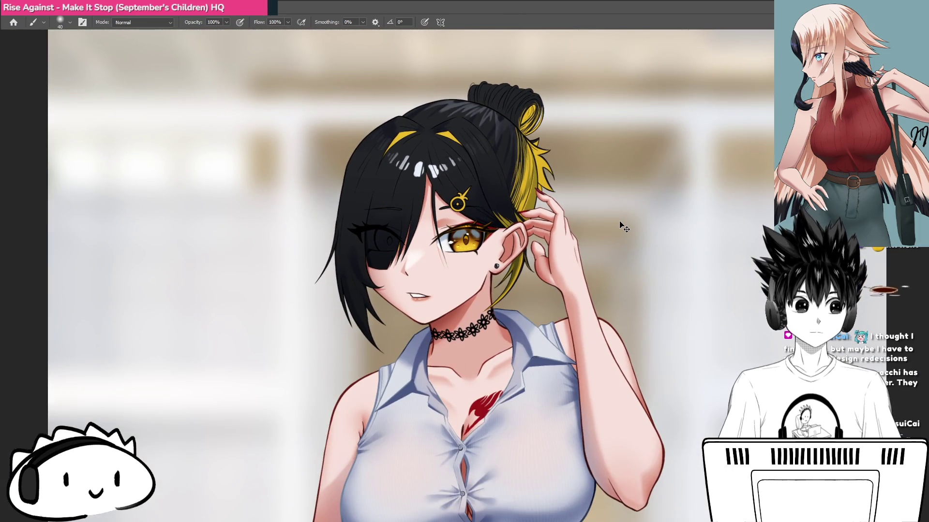